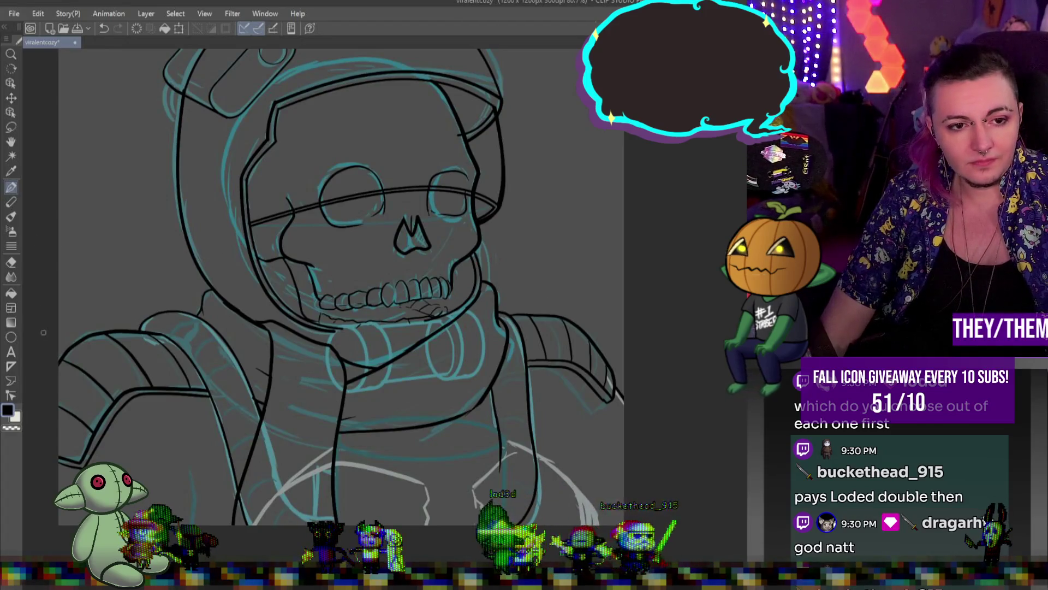
# Step: Switch the Figure tool to the Ellipse subtool for drawing the collar rings
pyautogui.click(17, 338)
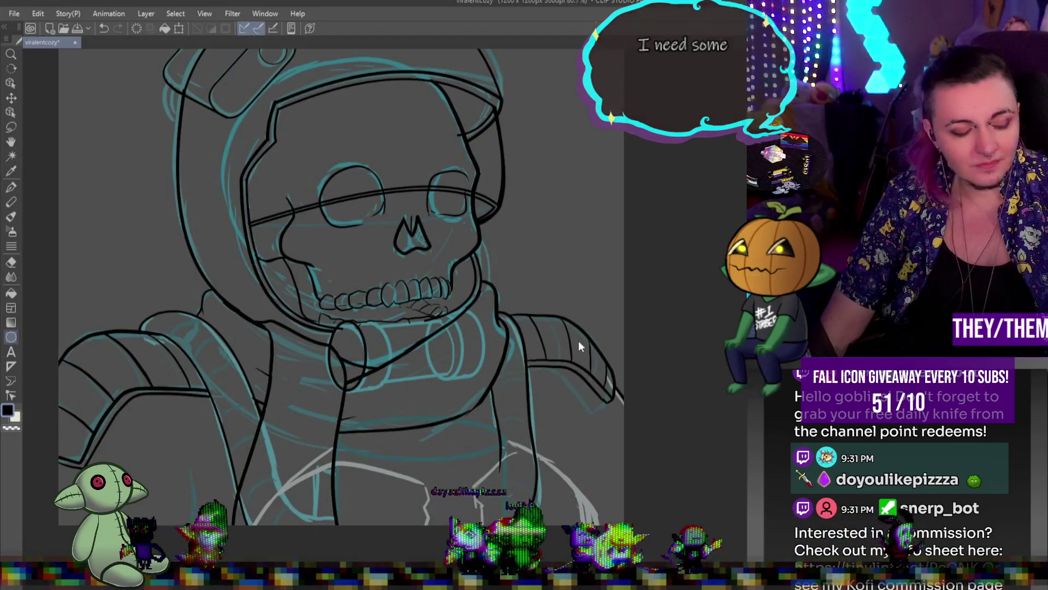
# Step: Nudge the front collar ellipse down-right, then slide it further right along the collar and commit
pyautogui.hotkey('ctrl', 't')
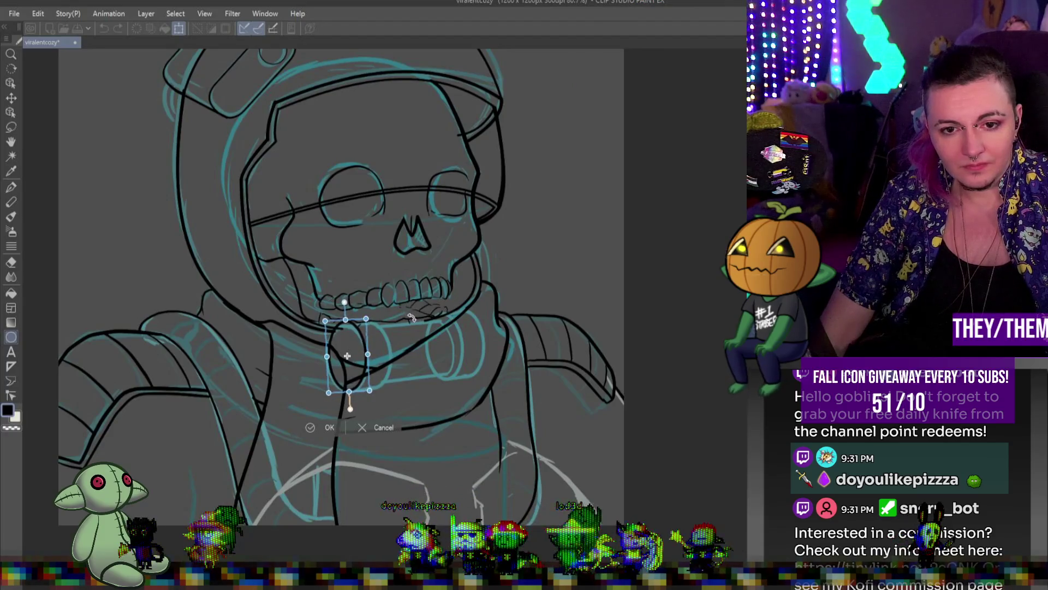
pyautogui.moveTo(352, 340); pyautogui.dragTo(354, 343)
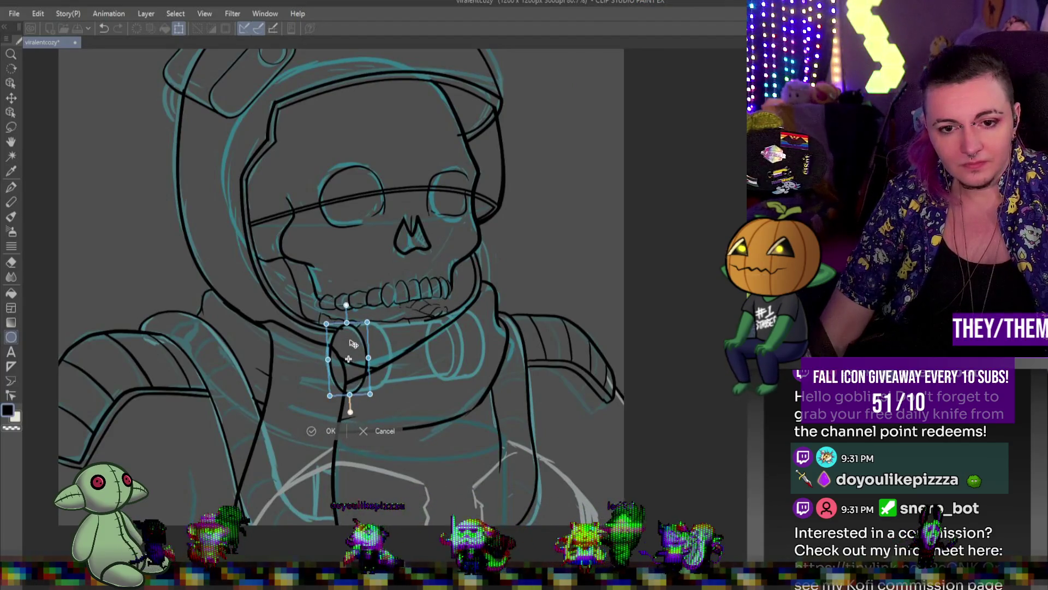
pyautogui.press('Return')
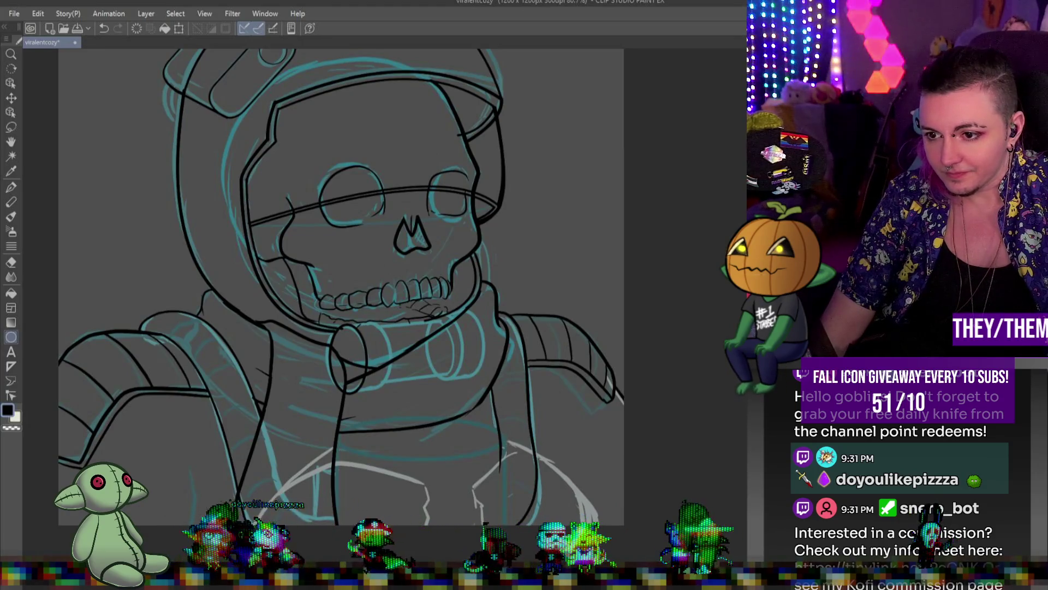
pyautogui.hotkey('ctrl', 't')
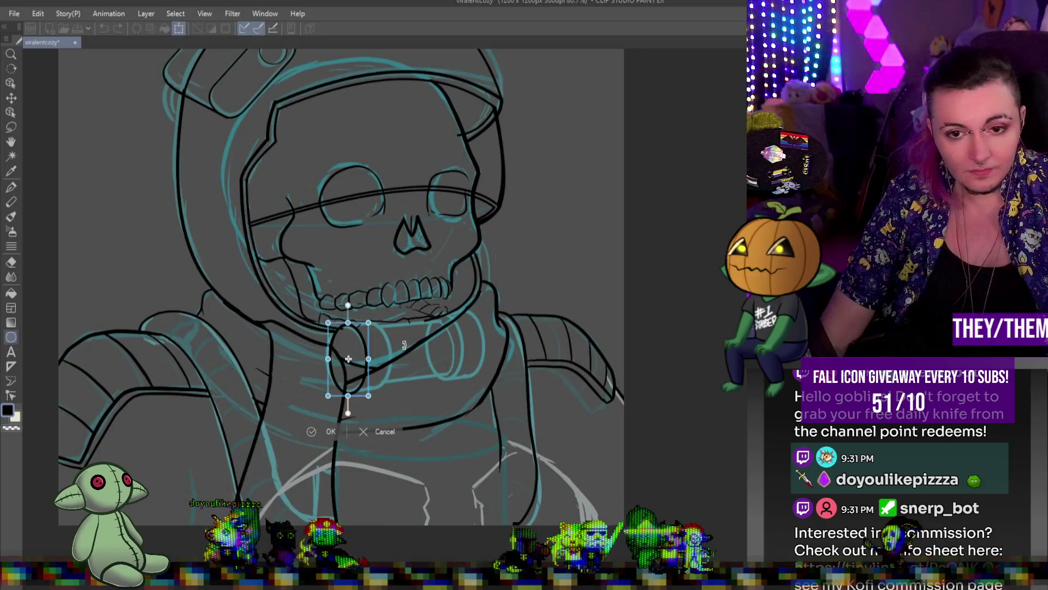
pyautogui.moveTo(361, 345); pyautogui.dragTo(387, 345)
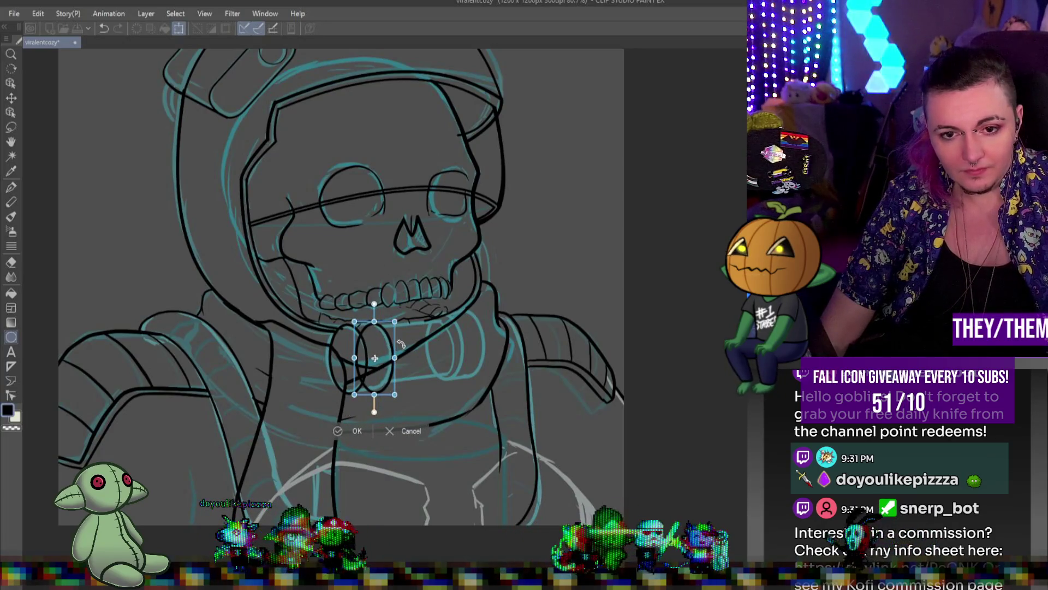
pyautogui.press('Return')
pyautogui.scroll(2, 401, 345)
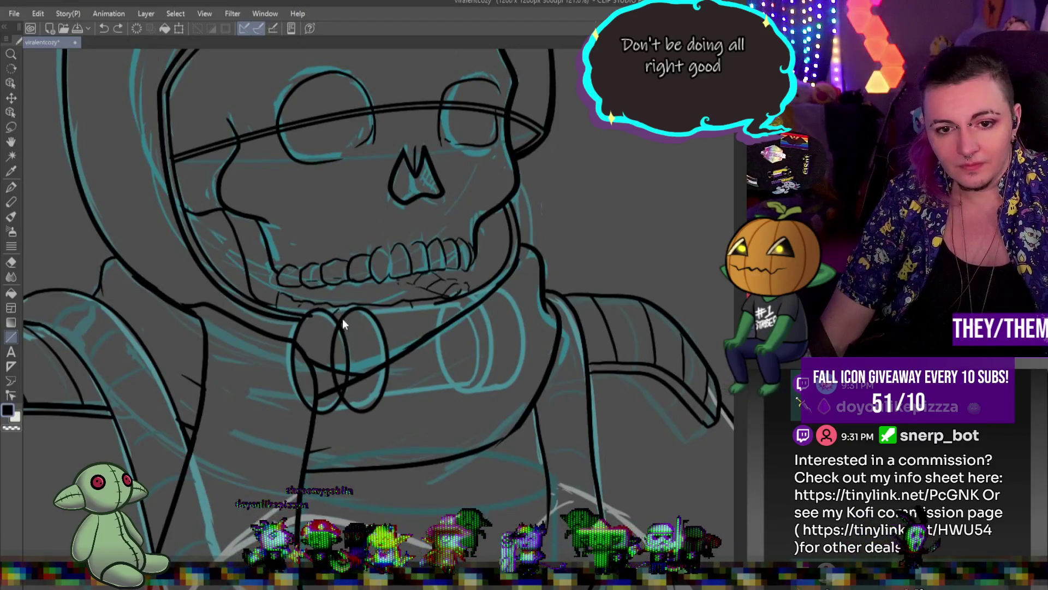
# Step: Shrink the right collar ellipse slightly and erase the stray inner line of the front neck cylinder
pyautogui.hotkey('ctrl', 't')
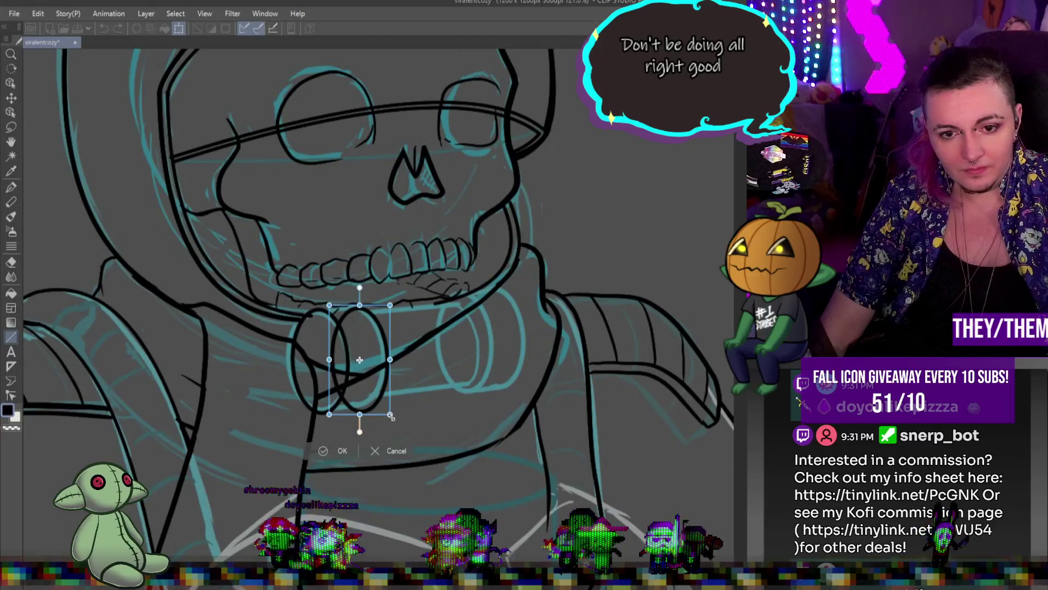
pyautogui.moveTo(392, 415); pyautogui.dragTo(376, 387)
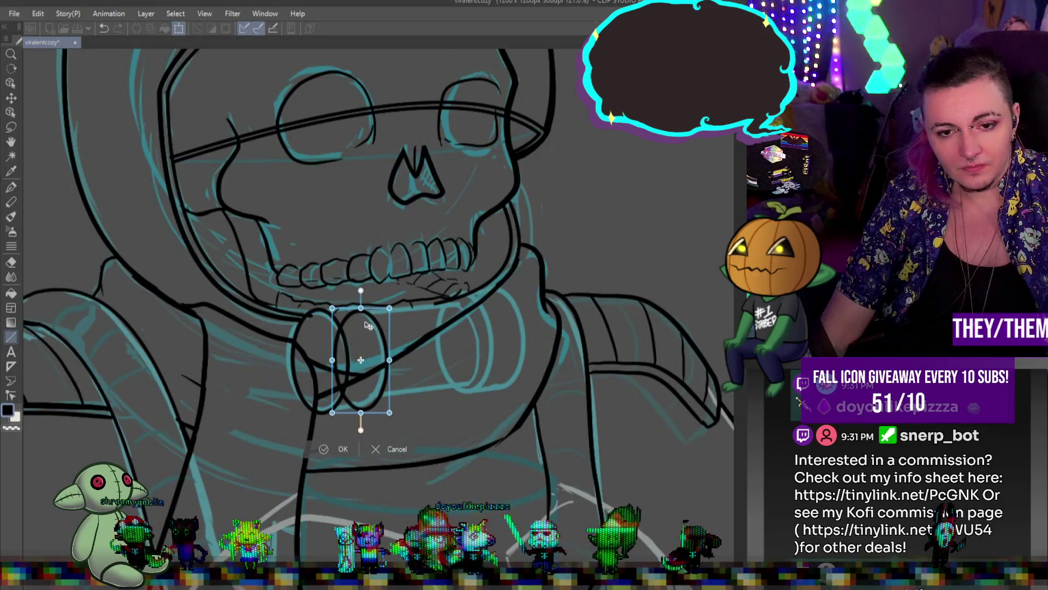
pyautogui.press('Return')
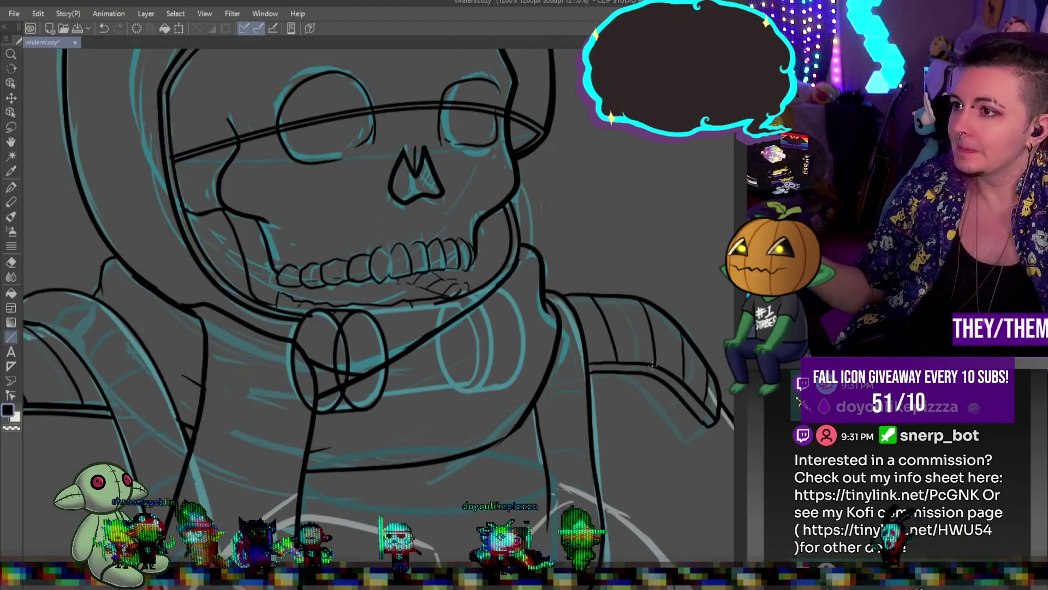
pyautogui.moveTo(358, 321); pyautogui.dragTo(352, 395)
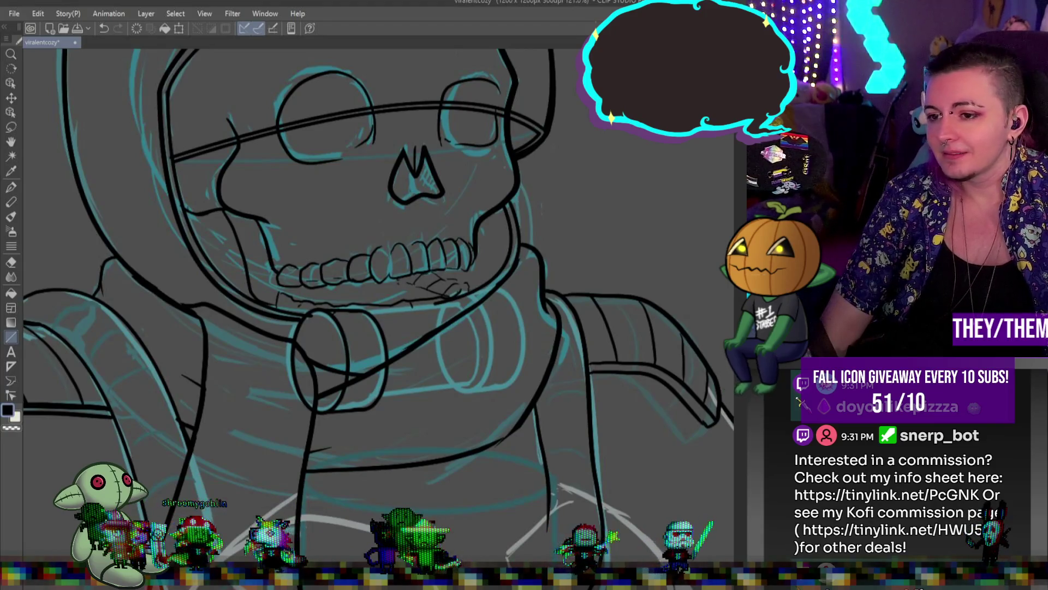
# Step: Restore the neck cylinder selection and paste a duplicate of it
pyautogui.hotkey('ctrl', 'd')
pyautogui.hotkey('ctrl', 'z')
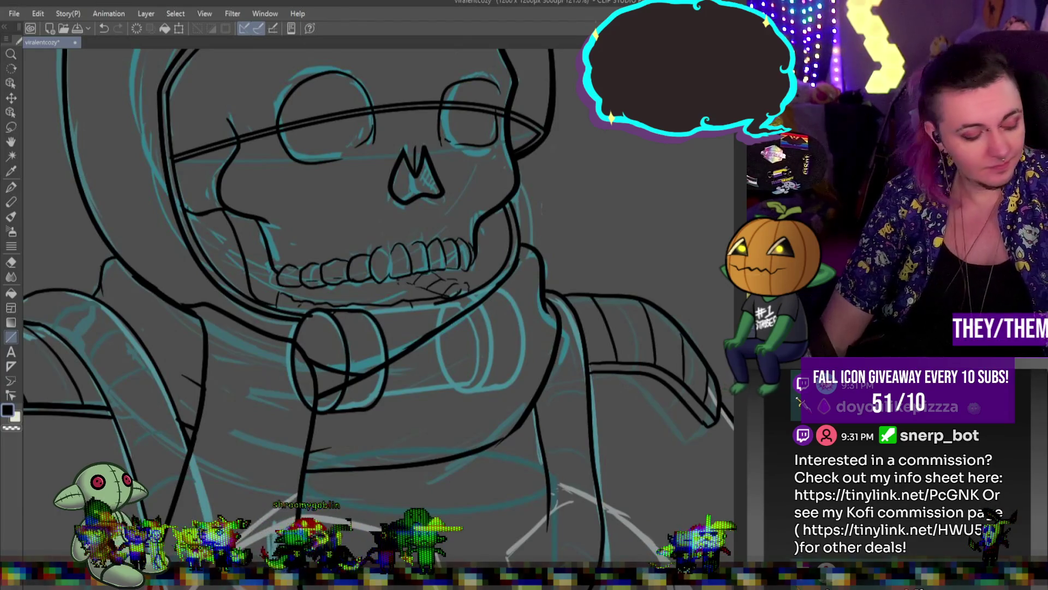
pyautogui.hotkey('ctrl', 'c')
pyautogui.hotkey('ctrl', 'v')
# Step: Move the cylinder copy to the collar's right side, tilt it slightly counterclockwise and commit
pyautogui.hotkey('ctrl', 't')
pyautogui.moveTo(375, 339); pyautogui.dragTo(515, 340)
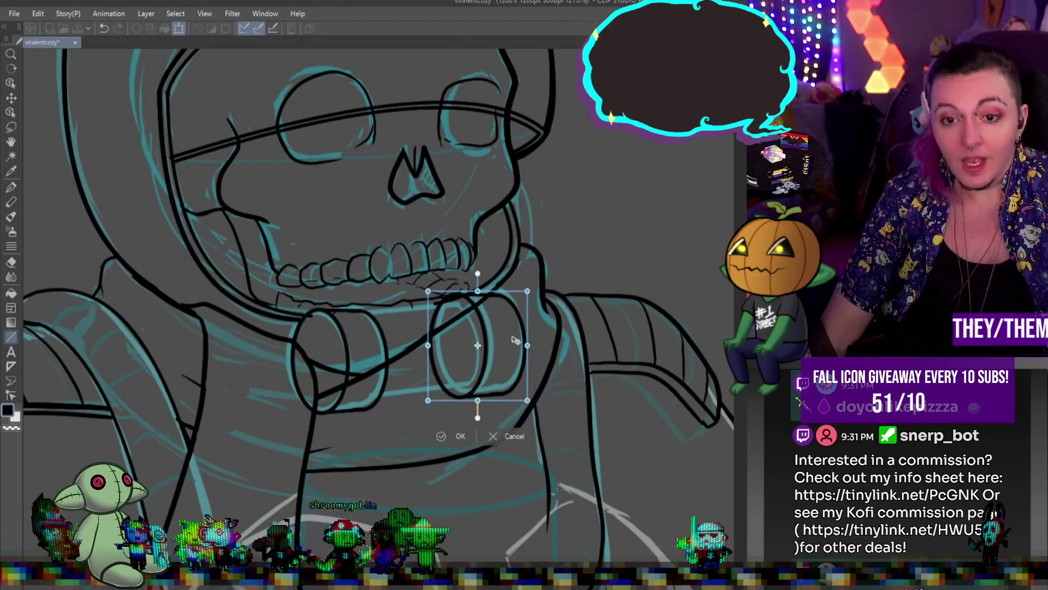
pyautogui.moveTo(578, 326)
pyautogui.mouseDown()
pyautogui.moveTo(568, 320)
pyautogui.moveTo(526, 344)
pyautogui.moveTo(504, 334)
pyautogui.mouseUp()
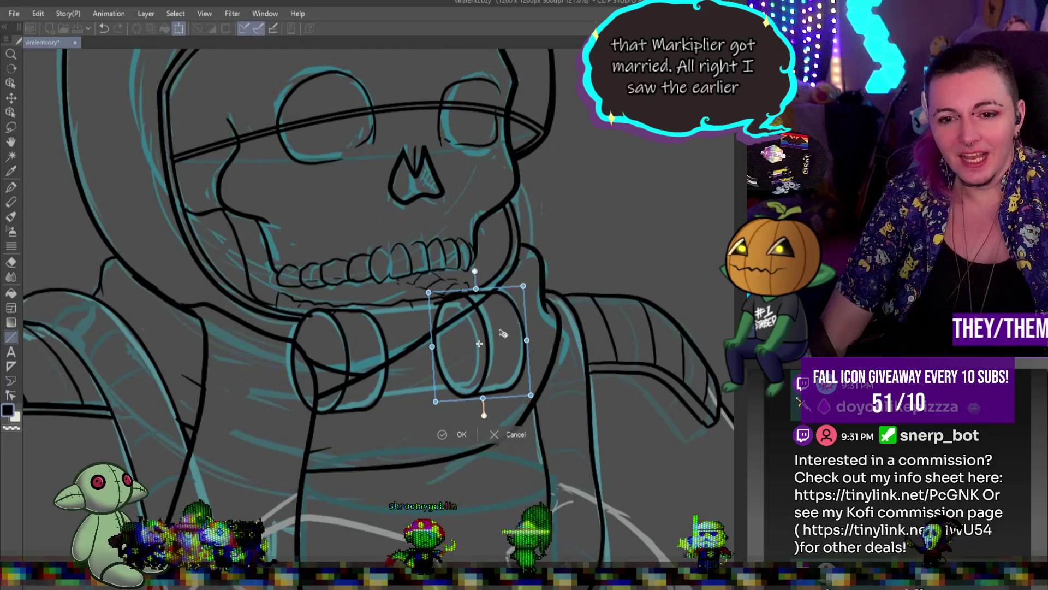
pyautogui.press('Return')
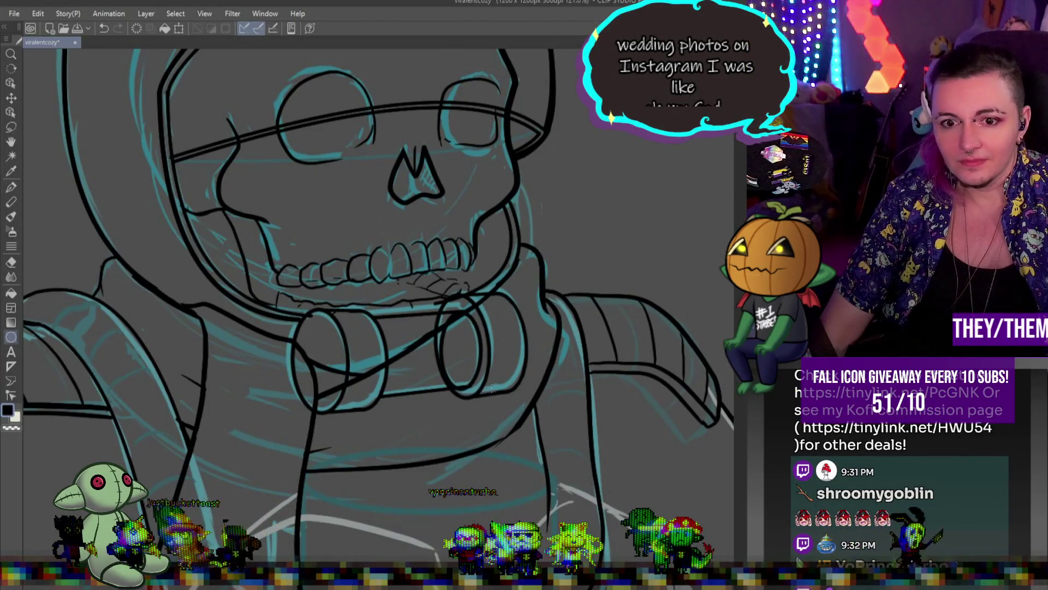
# Step: Draw a new ellipse around the right neck ring, shift it slightly left and commit
pyautogui.moveTo(438, 311); pyautogui.dragTo(485, 392)
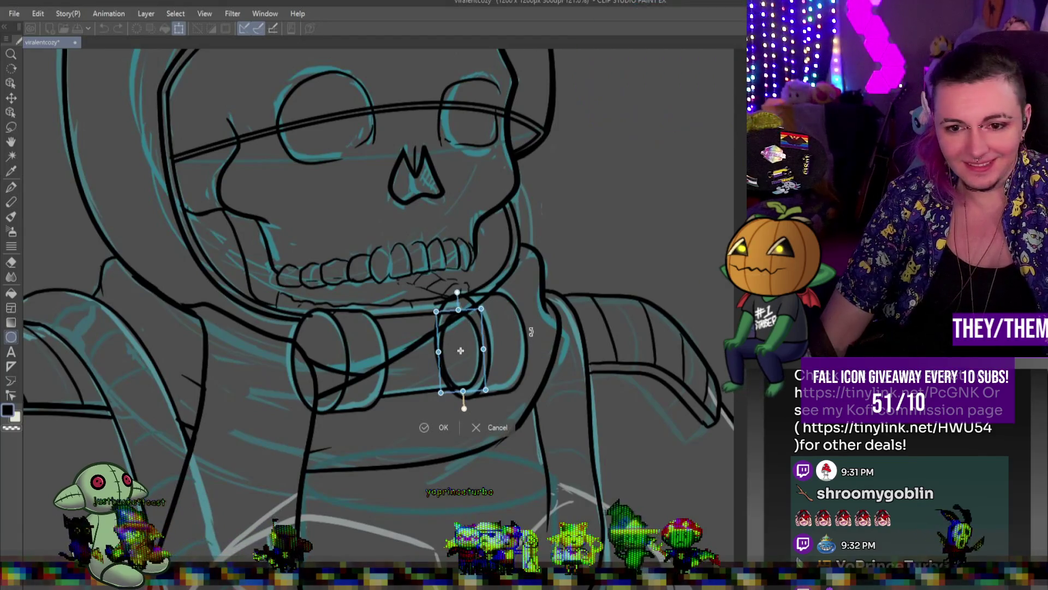
pyautogui.moveTo(442, 324); pyautogui.dragTo(437, 326)
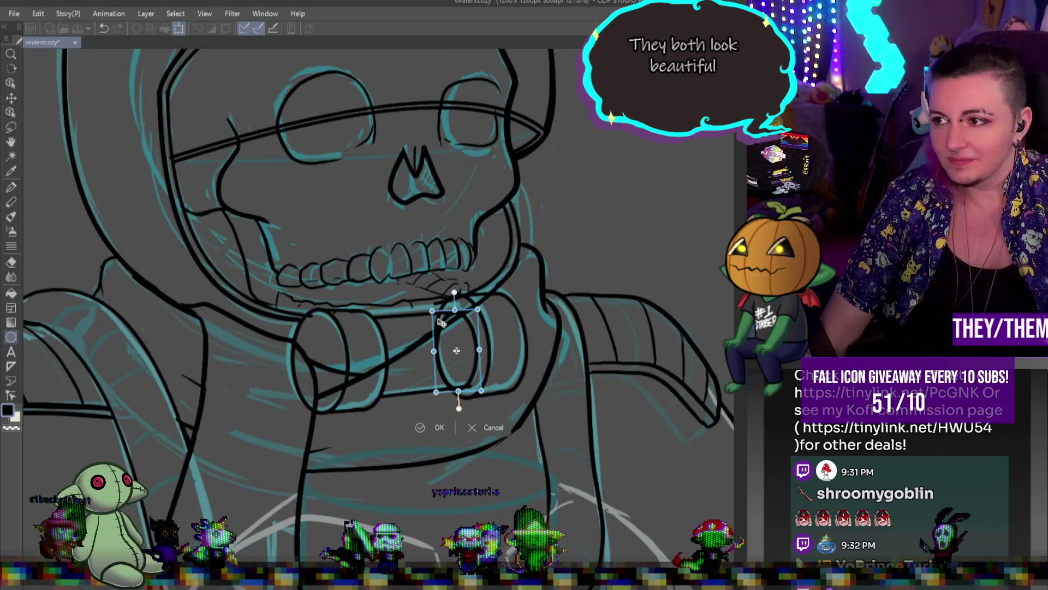
pyautogui.press('Return')
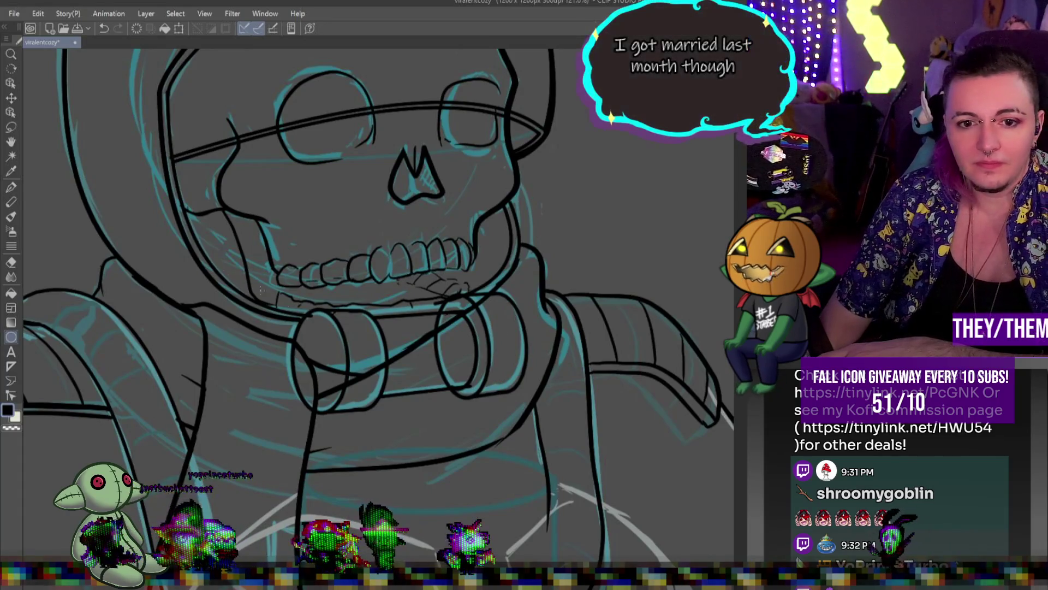
pyautogui.scroll(1, 377, 329)
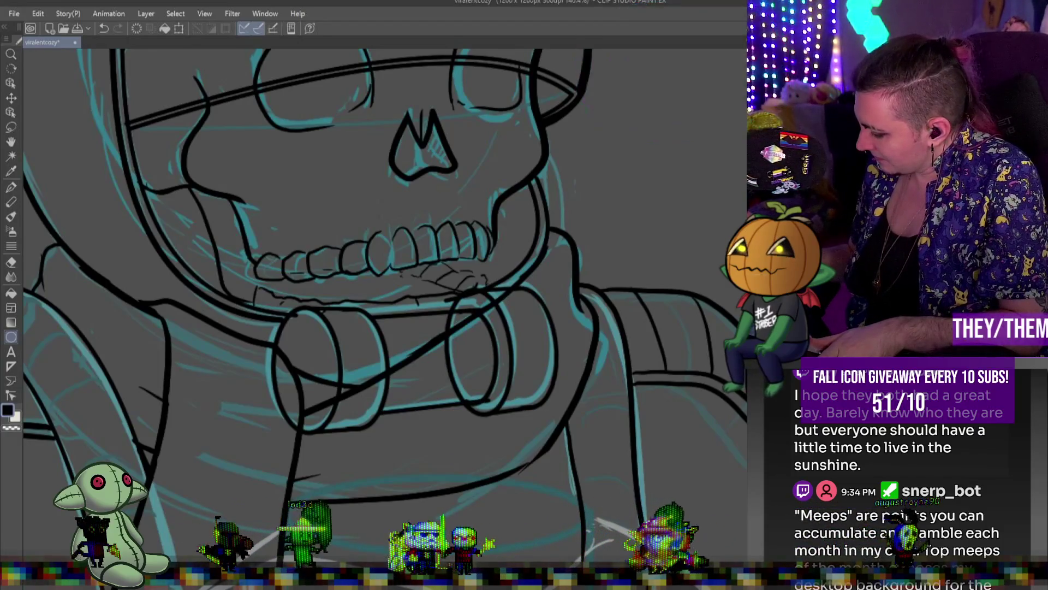
pyautogui.hotkey('ctrl', 'z')
pyautogui.hotkey('ctrl', 'y')
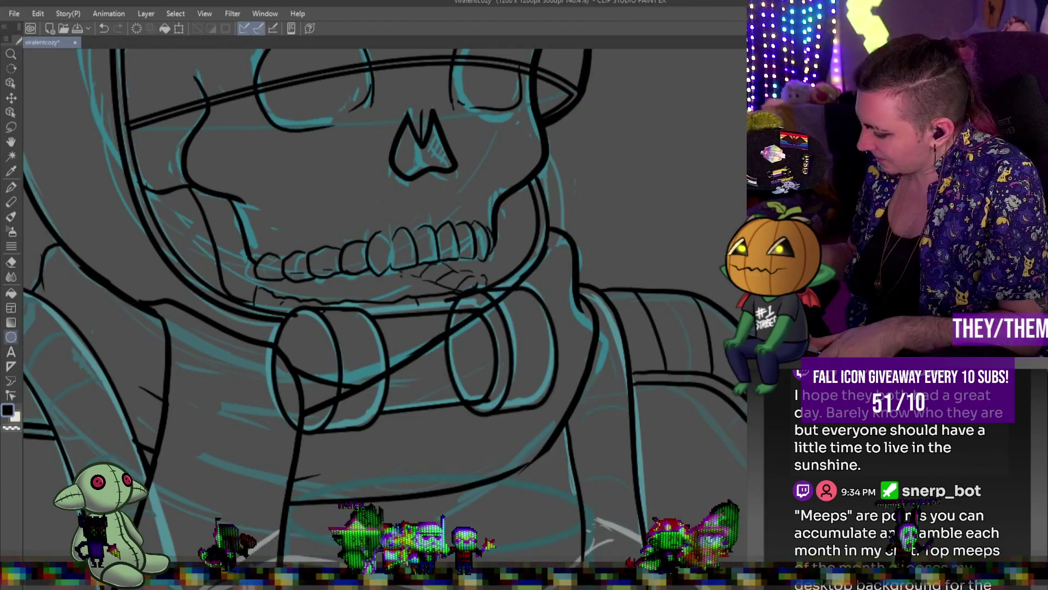